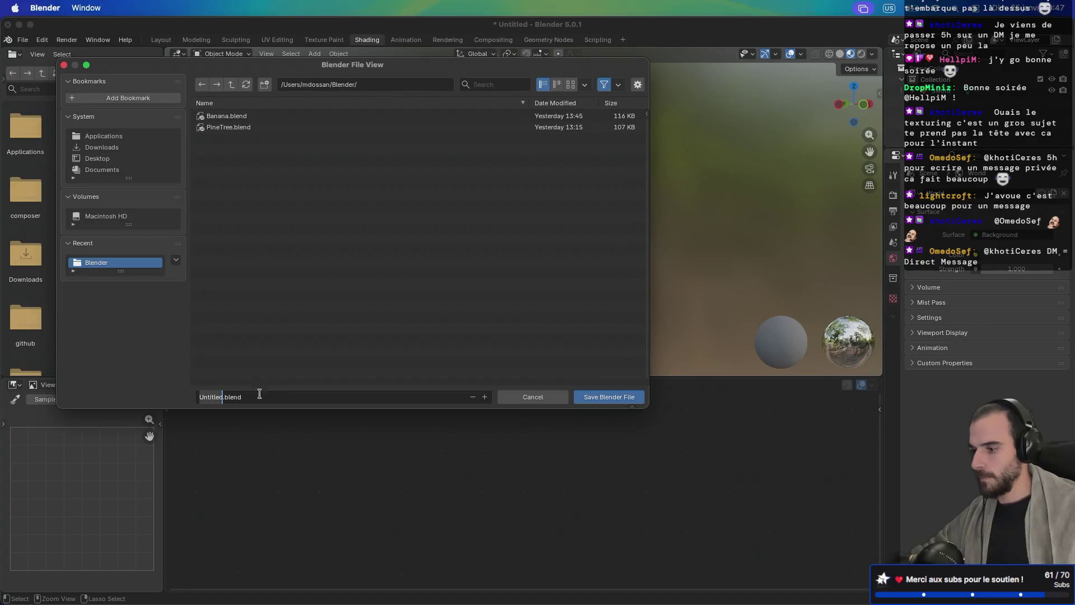
Step: Save the sword scene as Sword.blend, then export it as the binary glTF Sword.glb
text(Swor)
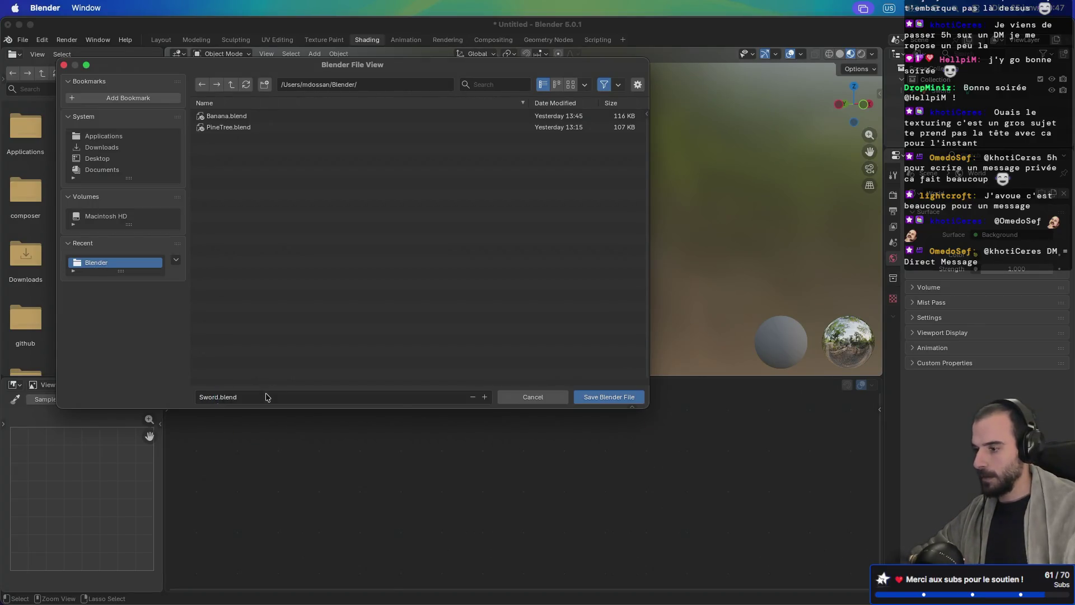
click(600, 397)
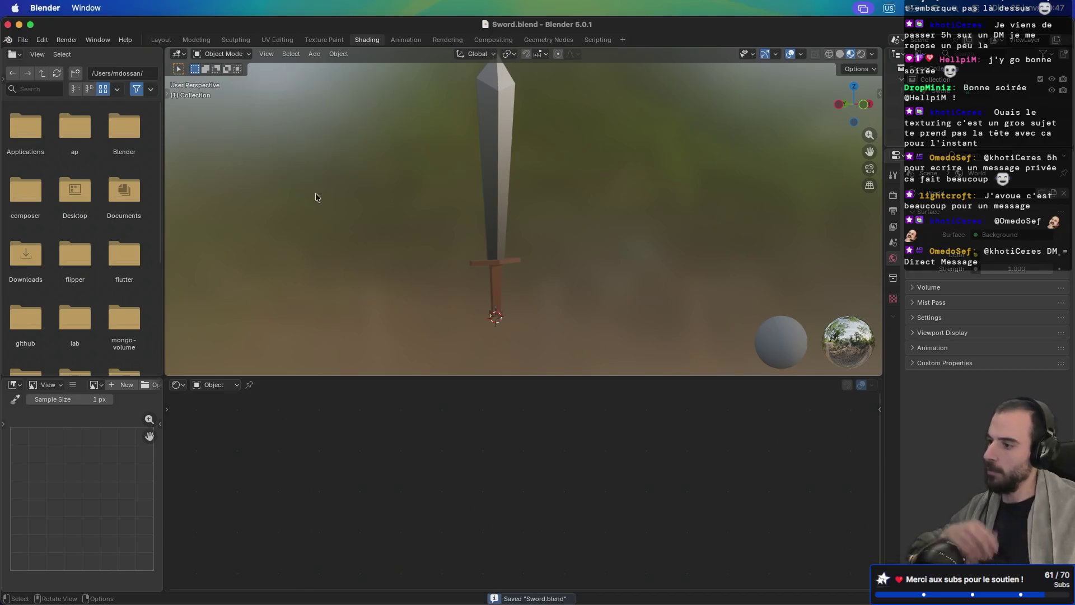
click(22, 40)
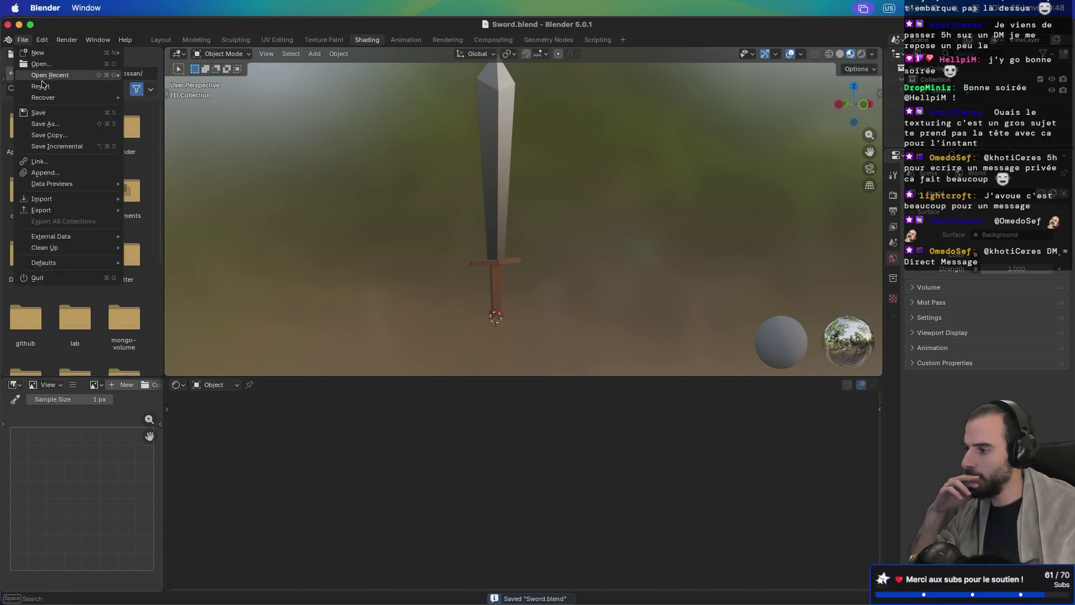
mouse_move(62, 211)
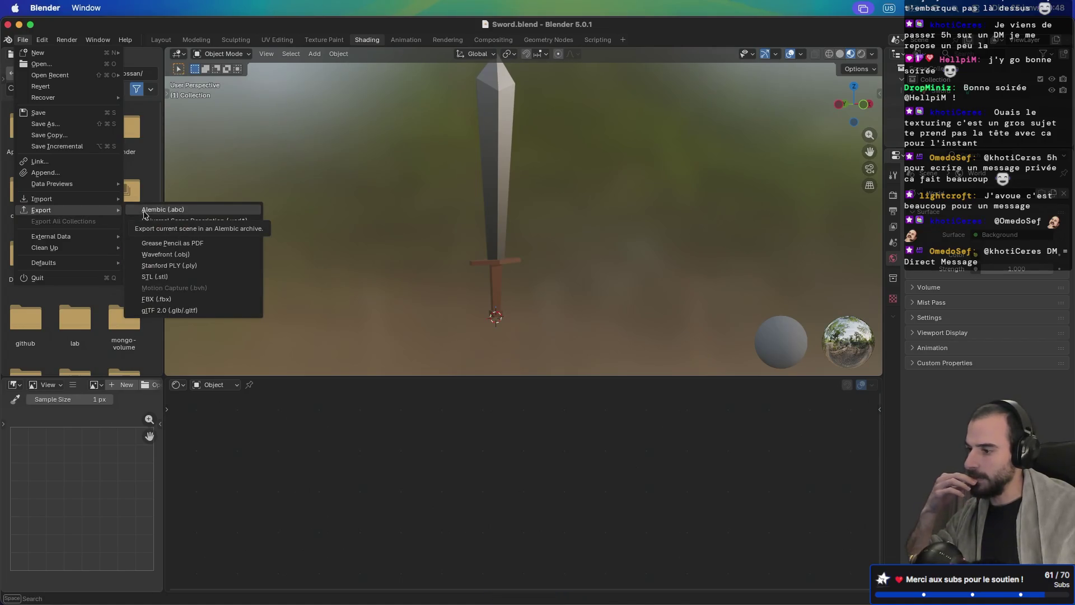
click(169, 310)
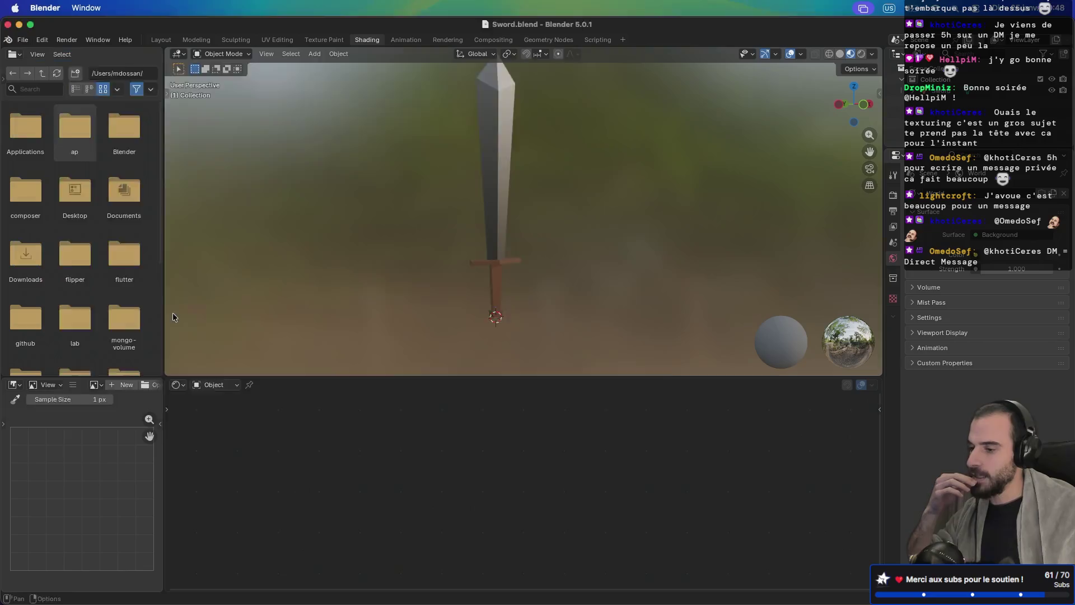
click(608, 396)
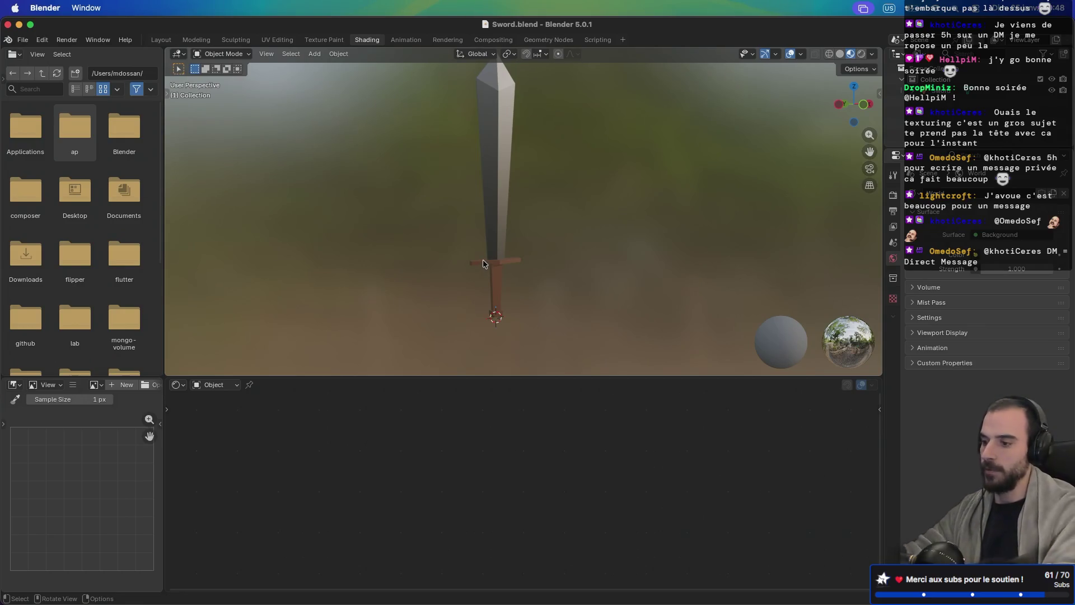
key(ctrl+Left)
Step: In Safari, load sketchfab.com and open the profile listing Banana and Low Poly Pine
key(ctrl+Right)
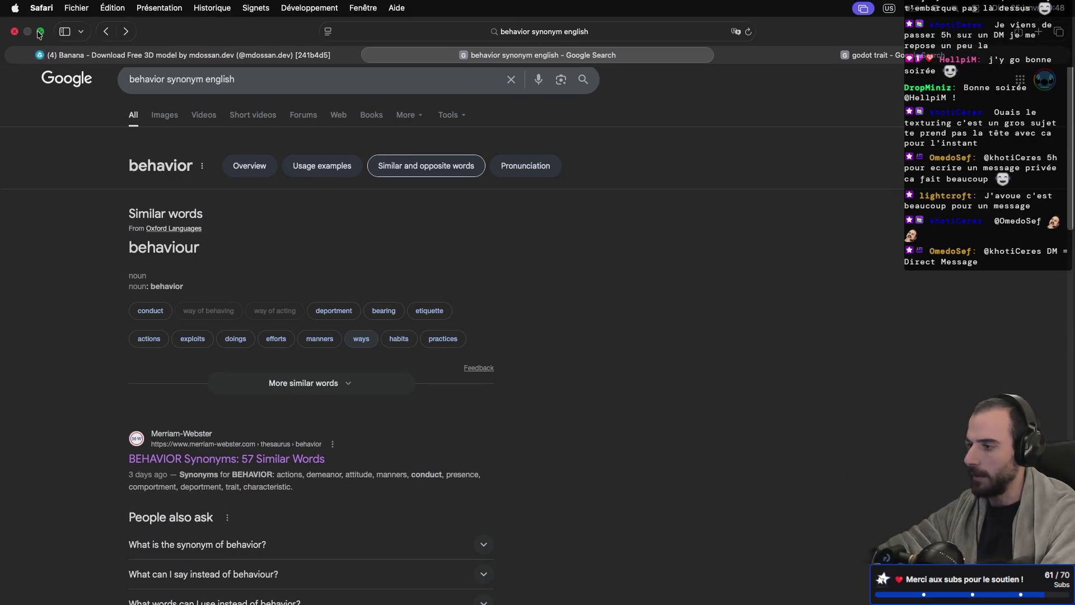
click(40, 32)
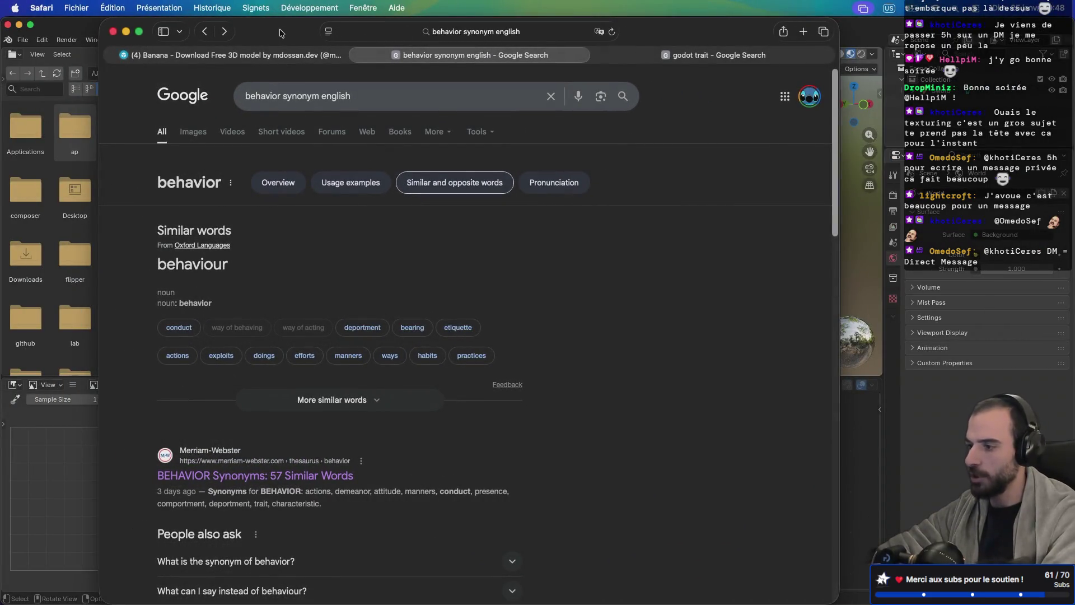
click(451, 27)
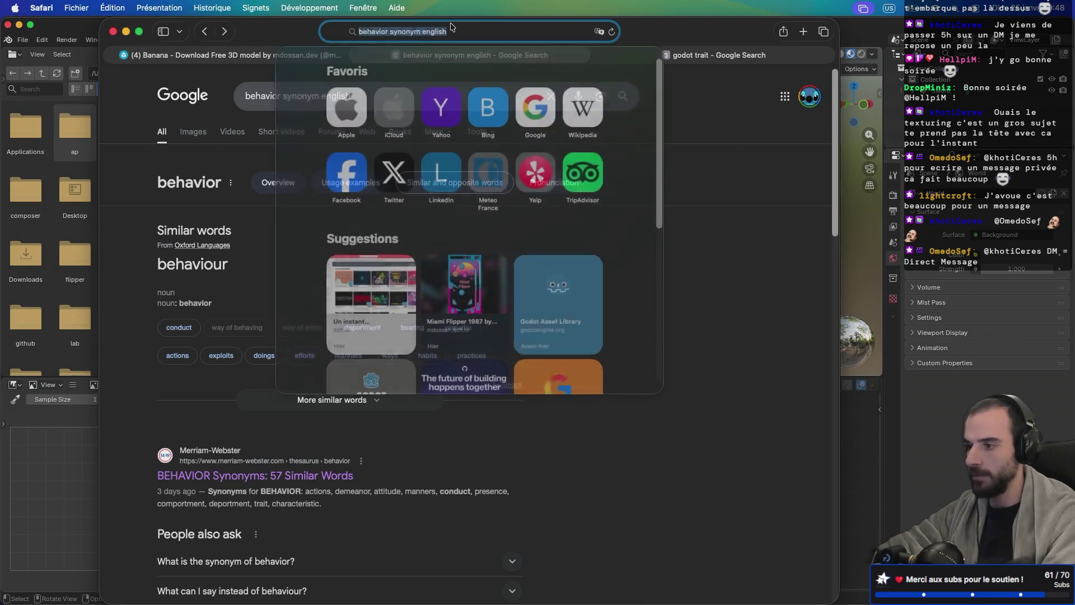
text(sketchfab.com)
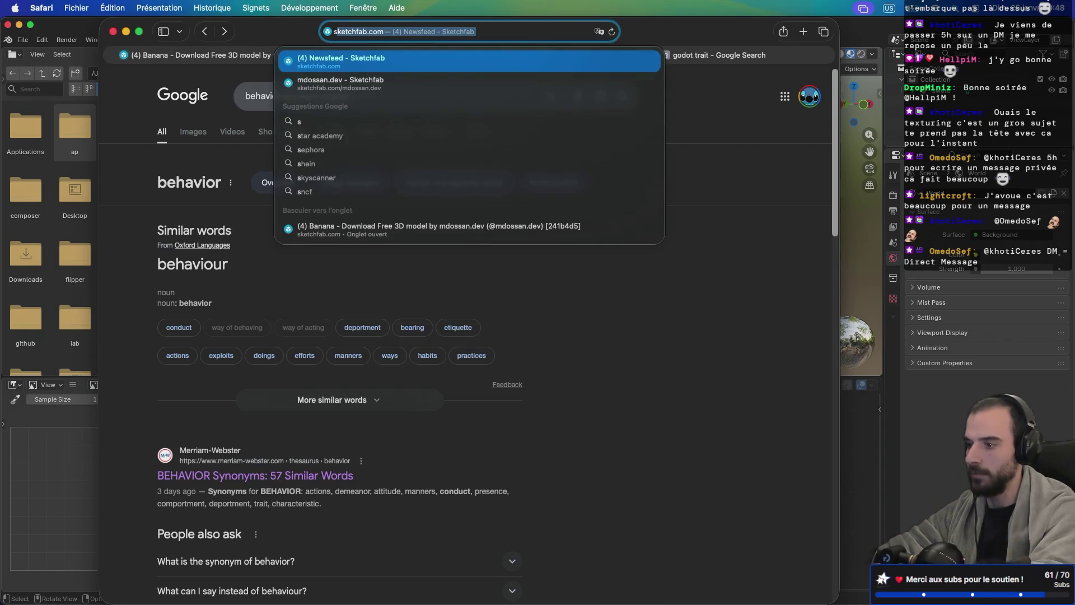
key(Return)
click(797, 85)
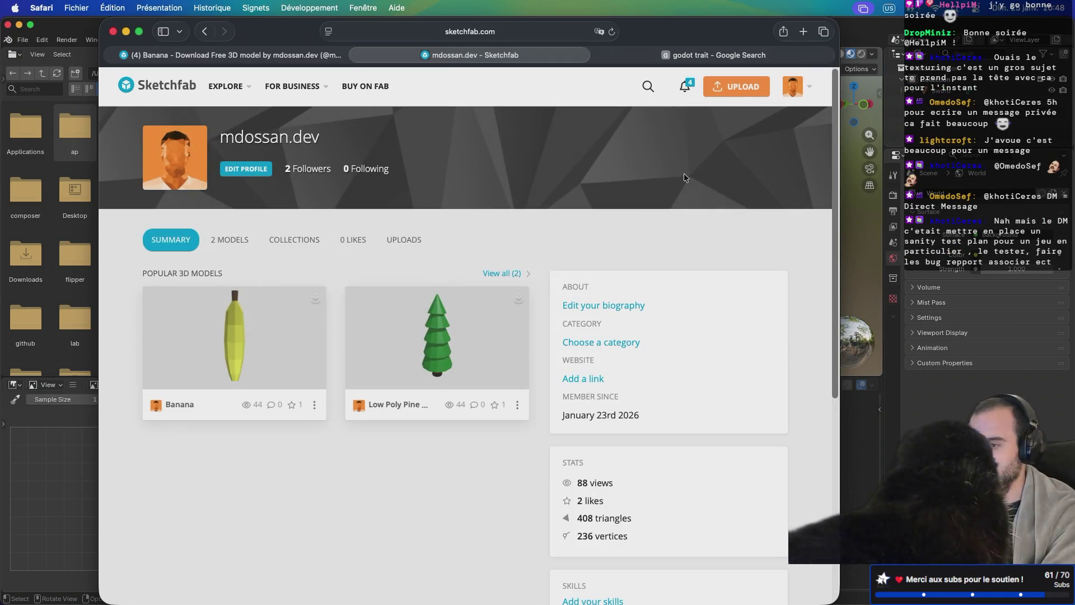
Step: Open Sketchfab's 'Upload a new model' dialog and a Finder window from the Dock
click(725, 93)
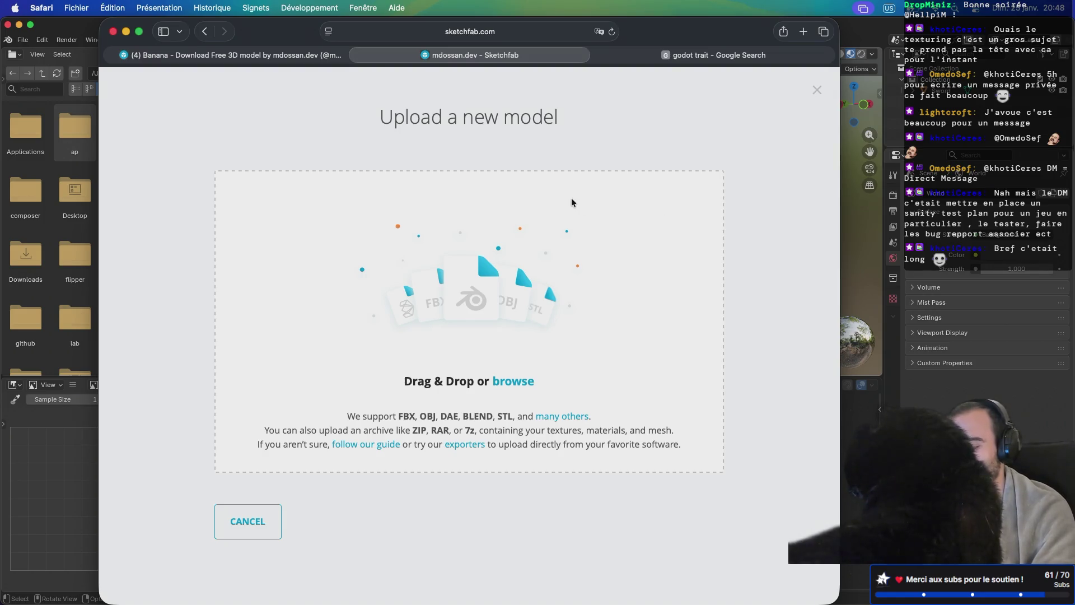
click(384, 579)
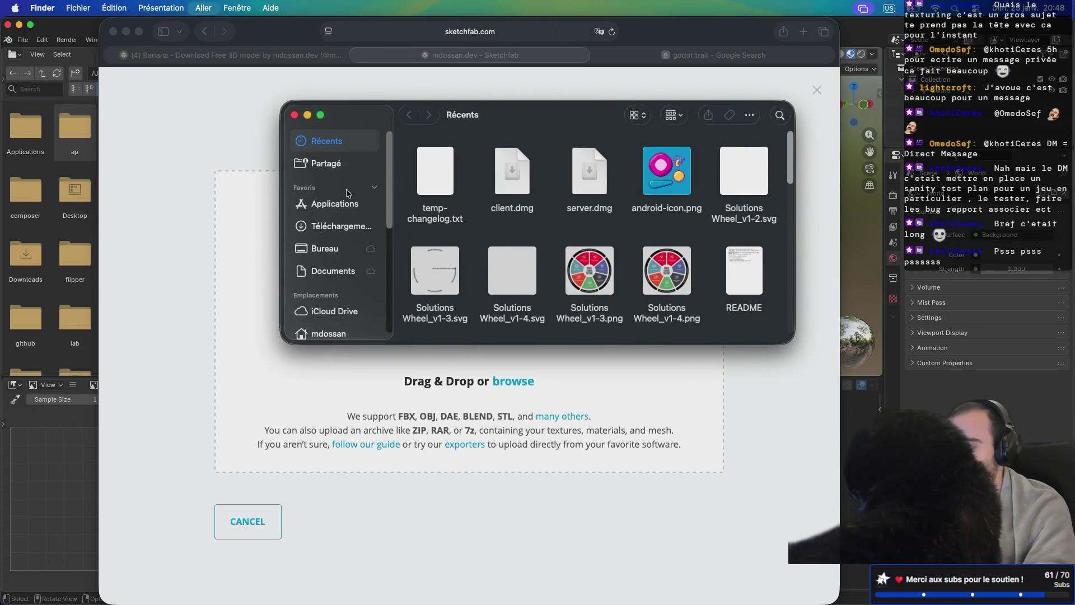
Step: Drag Sword.glb from the home Blender folder into the Sketchfab upload drop zone
click(328, 333)
double_click(516, 183)
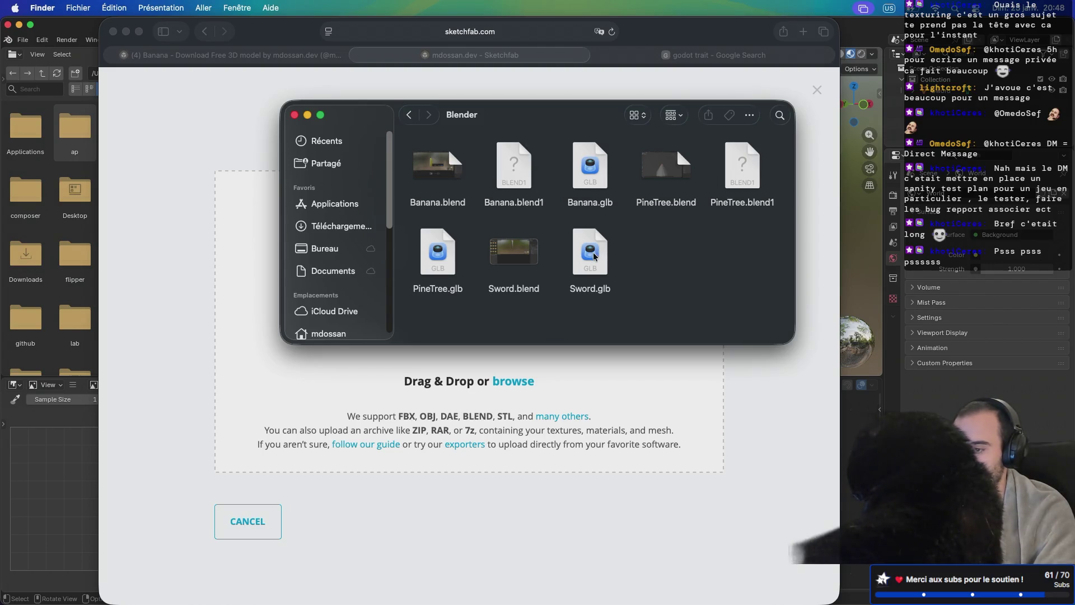
mouse_move(590, 252)
mouse_down()
mouse_move(553, 299)
mouse_move(378, 406)
mouse_up()
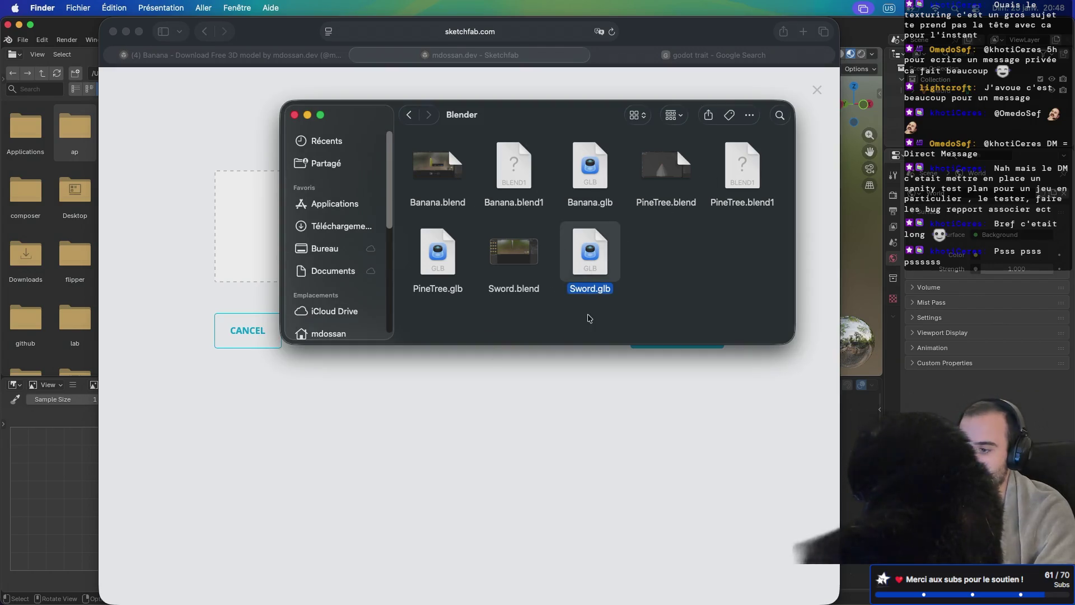
click(319, 364)
Step: Upload Sword.glb, retitle it 'Low Poly Sword' and describe it as 'A simple low poly sword!'
click(676, 344)
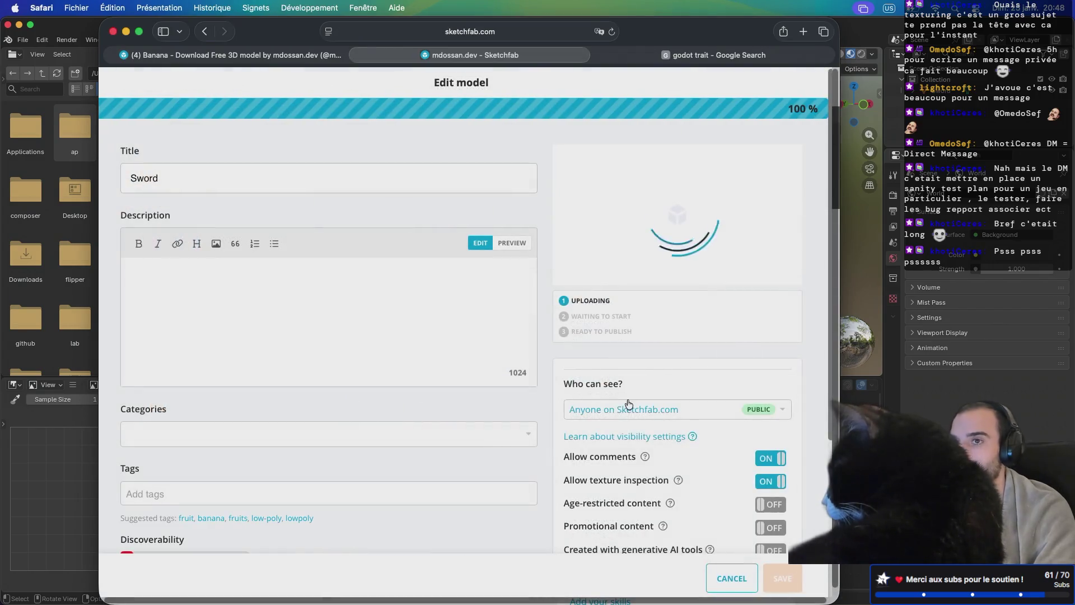
click(180, 158)
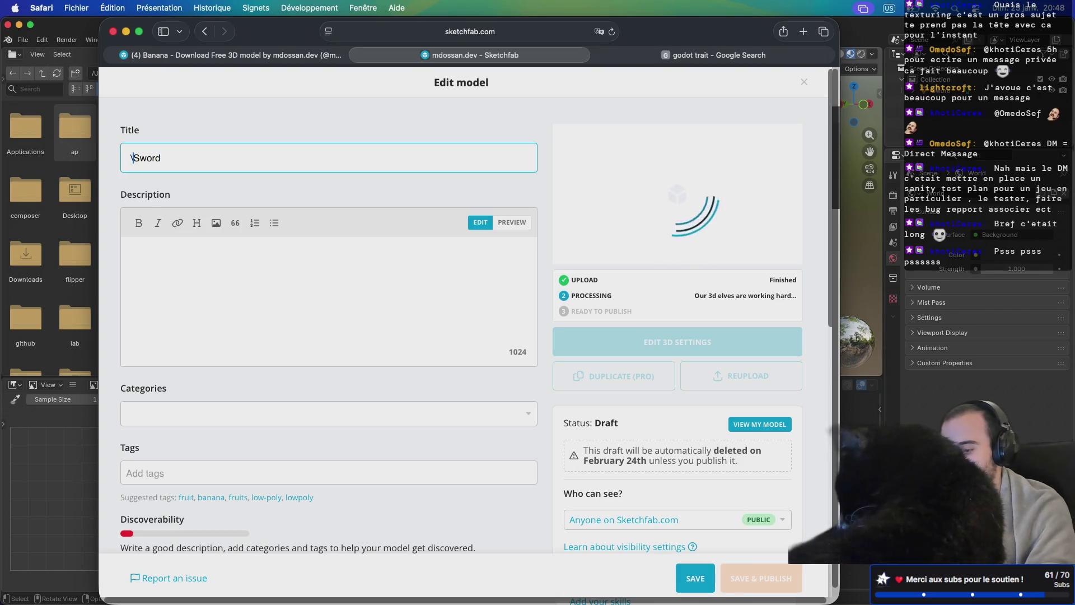
text(Low Poly)
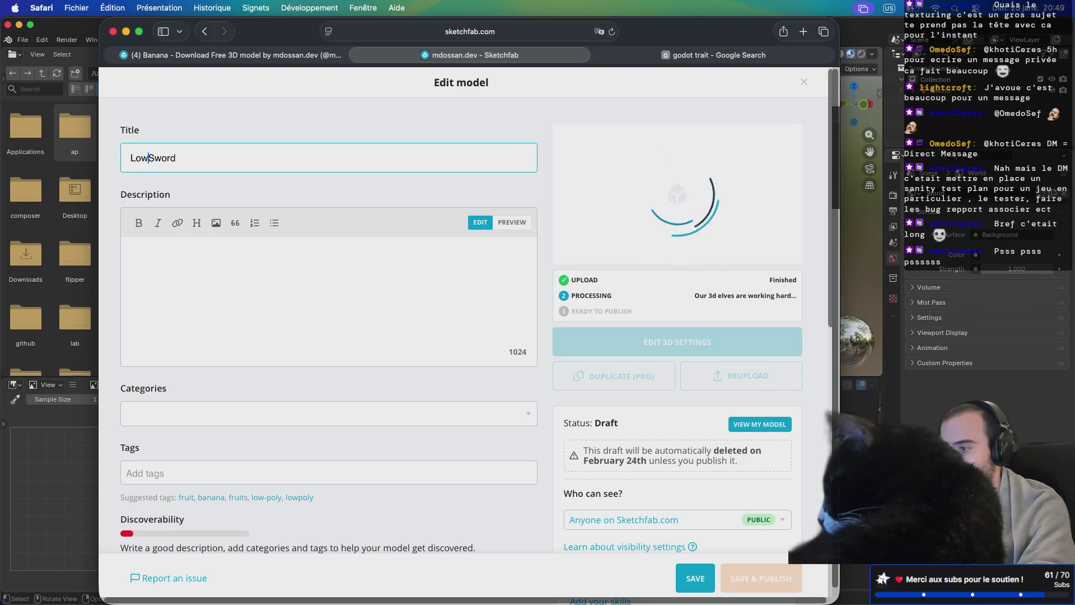
click(206, 263)
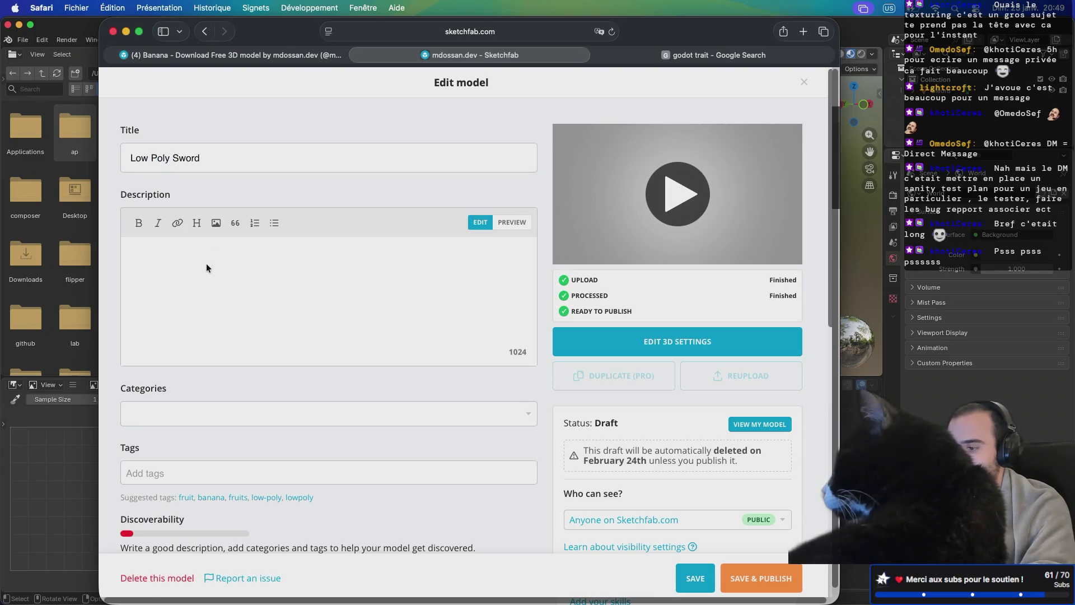
text(A simple low poly sword!)
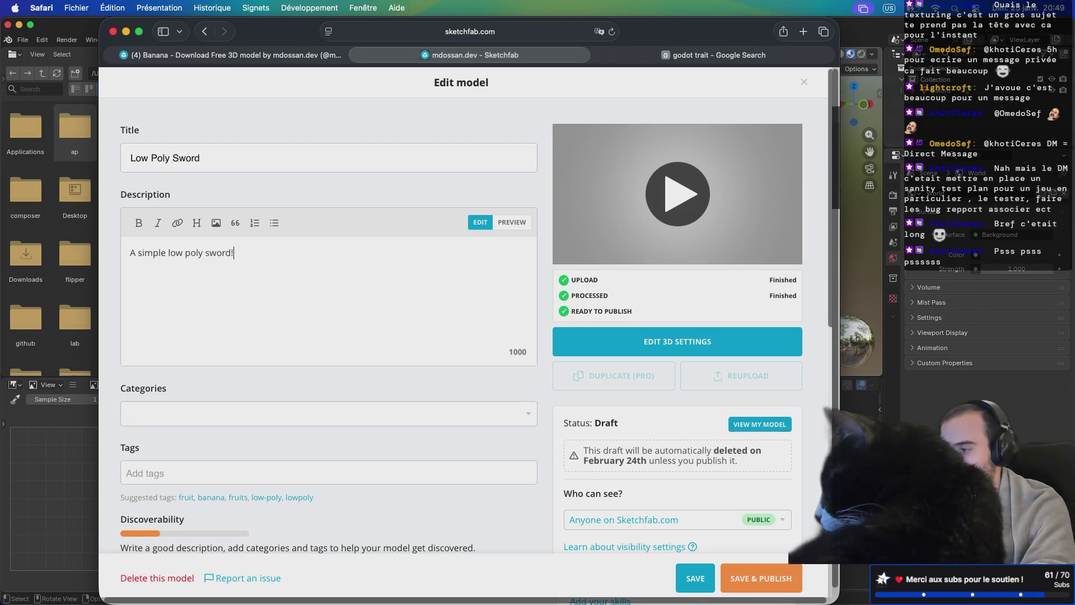
Step: Tick Weapons & Military in the model's Categories list
click(190, 420)
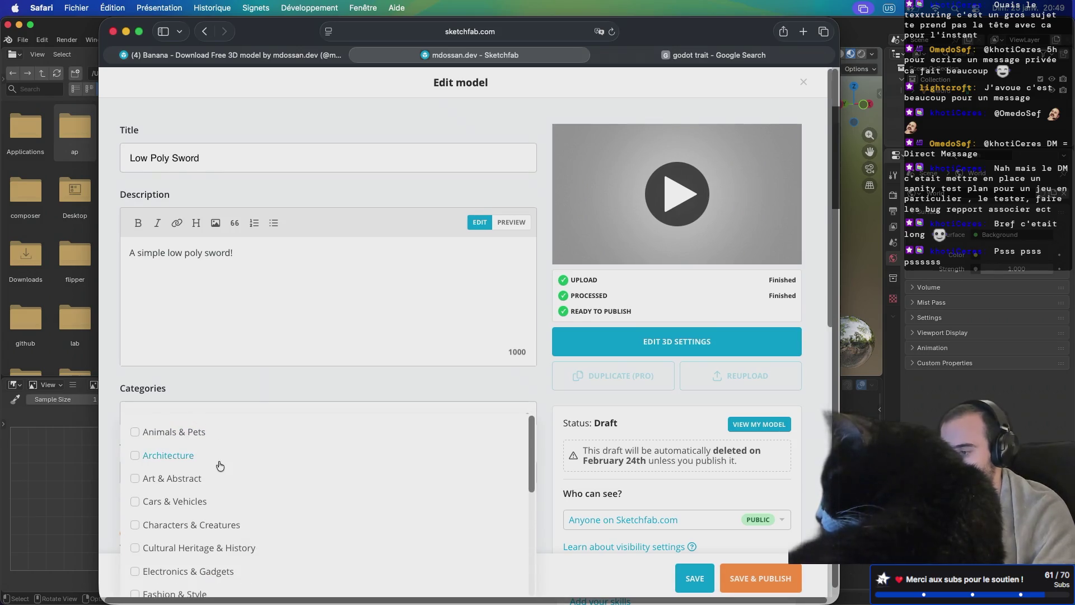
scroll(220, 466, down, 2)
scroll(220, 466, down, 6)
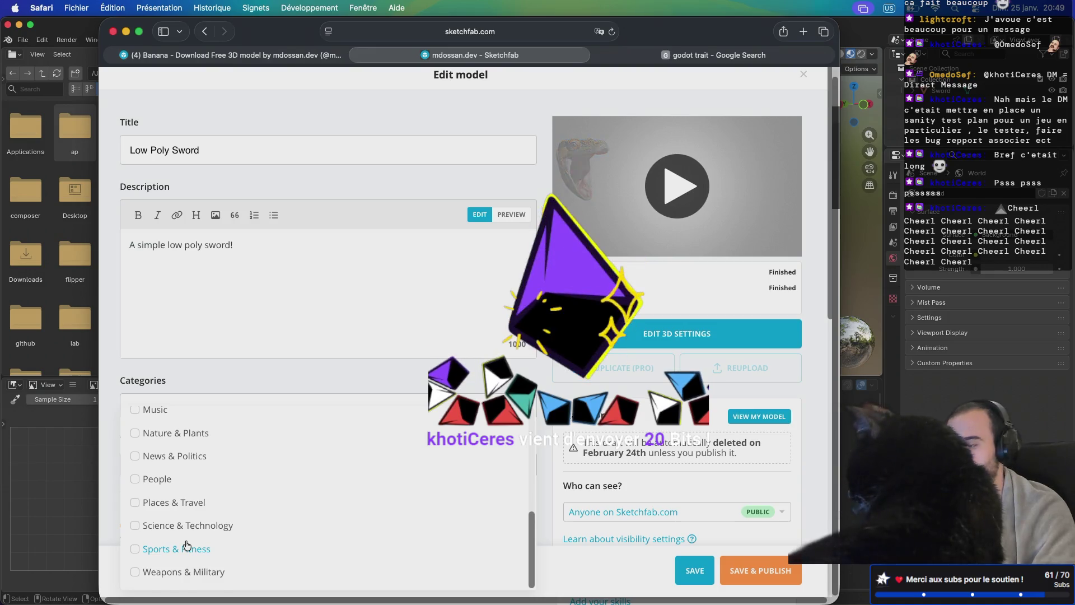
scroll(187, 544, up, 3)
scroll(187, 545, up, 3)
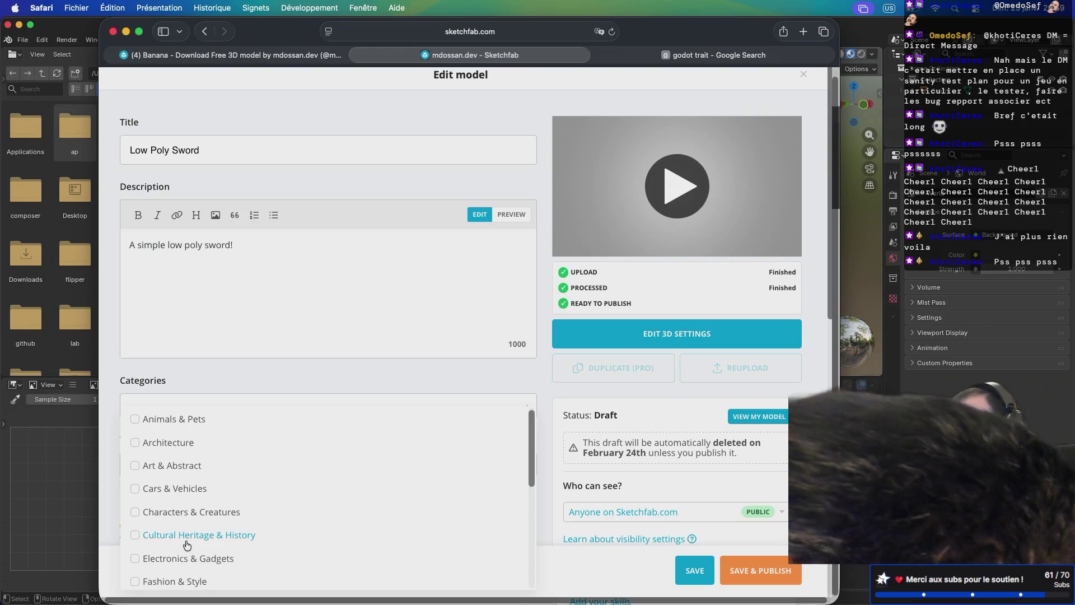
scroll(213, 498, down, 5)
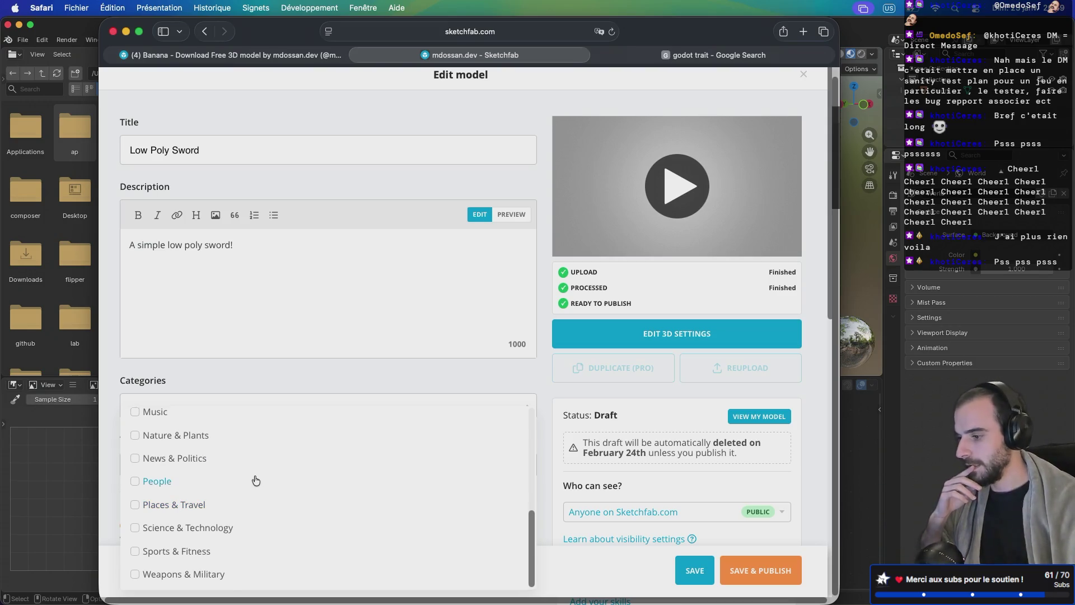
scroll(255, 479, up, 5)
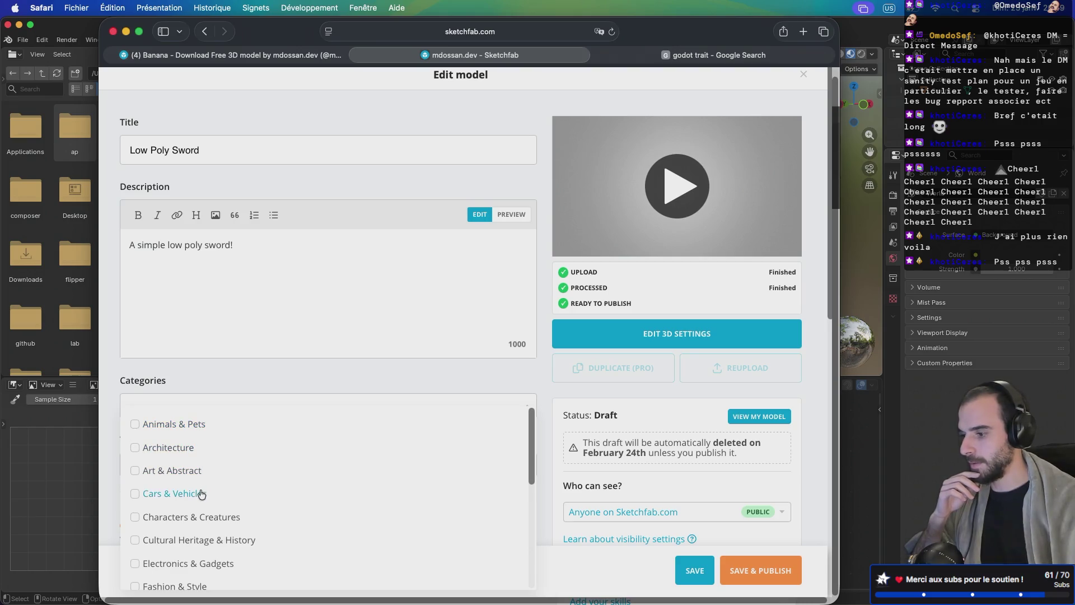
scroll(207, 492, down, 2)
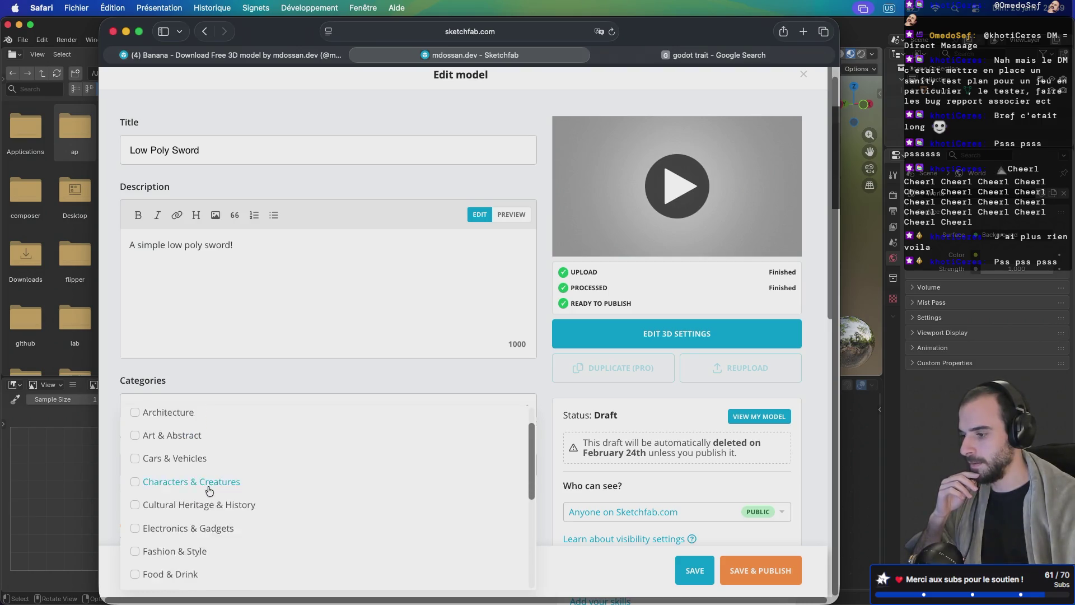
scroll(210, 489, down, 2)
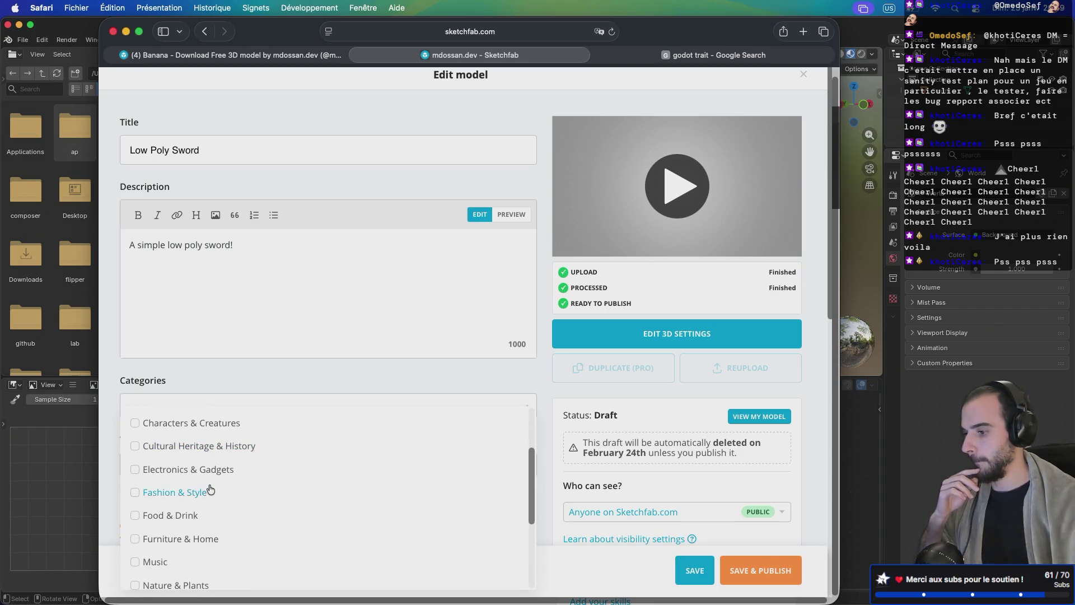
scroll(210, 490, down, 3)
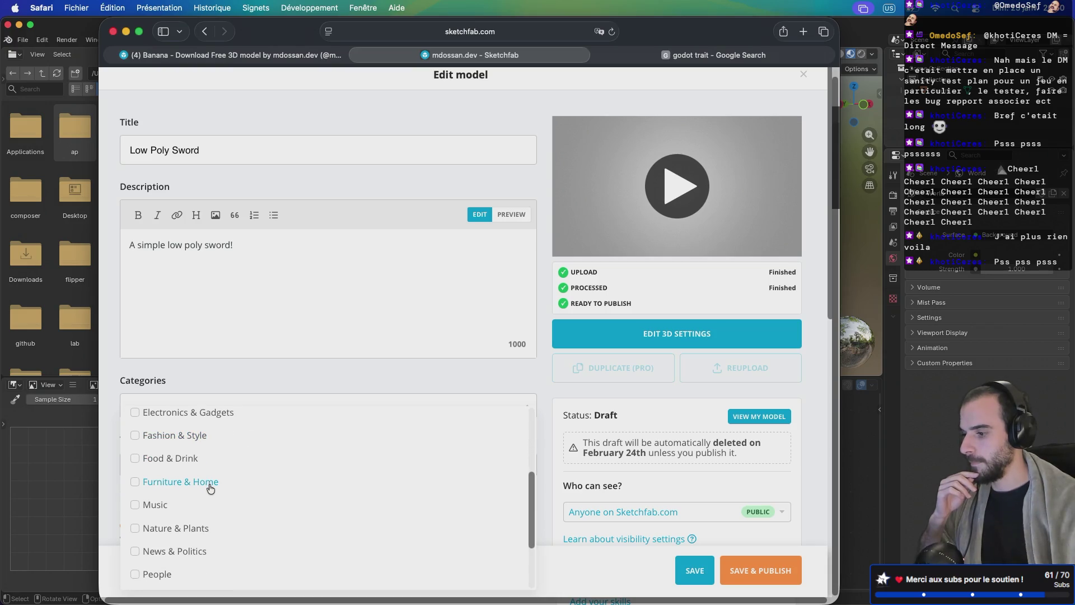
scroll(210, 488, down, 4)
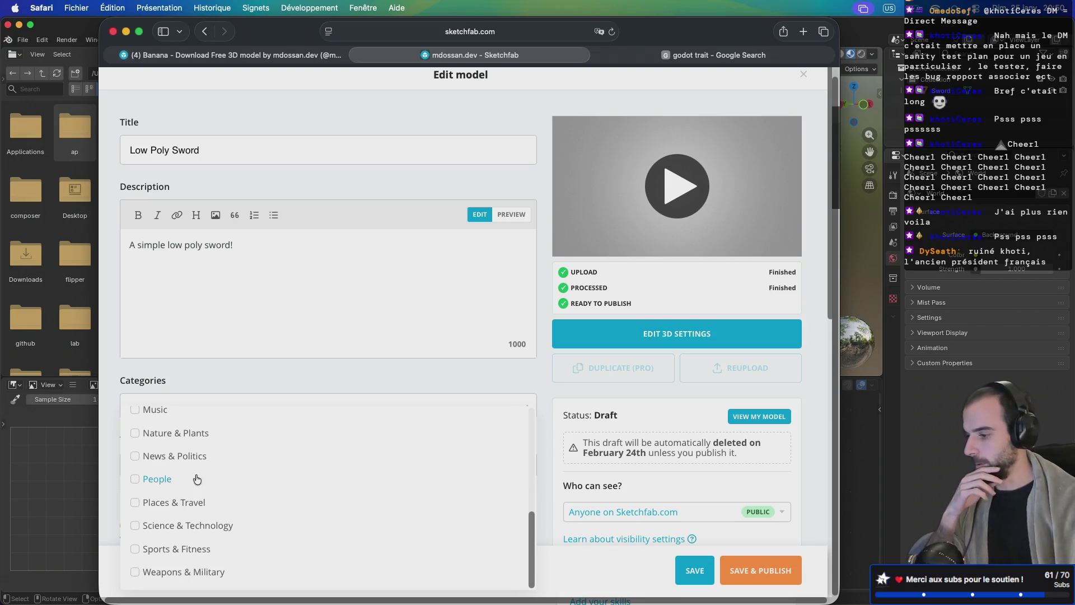
click(151, 572)
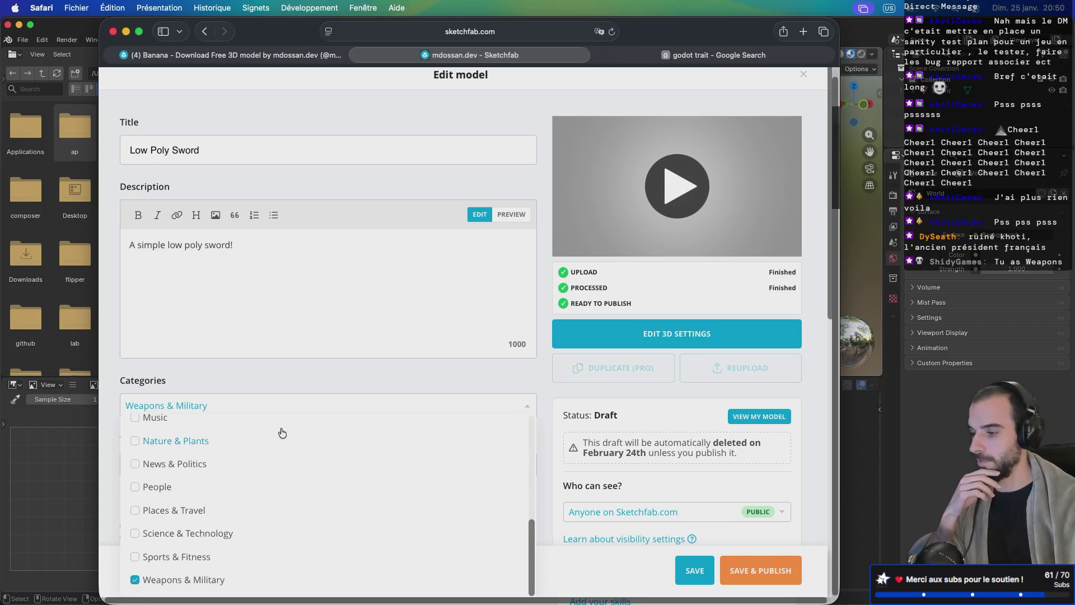
click(320, 373)
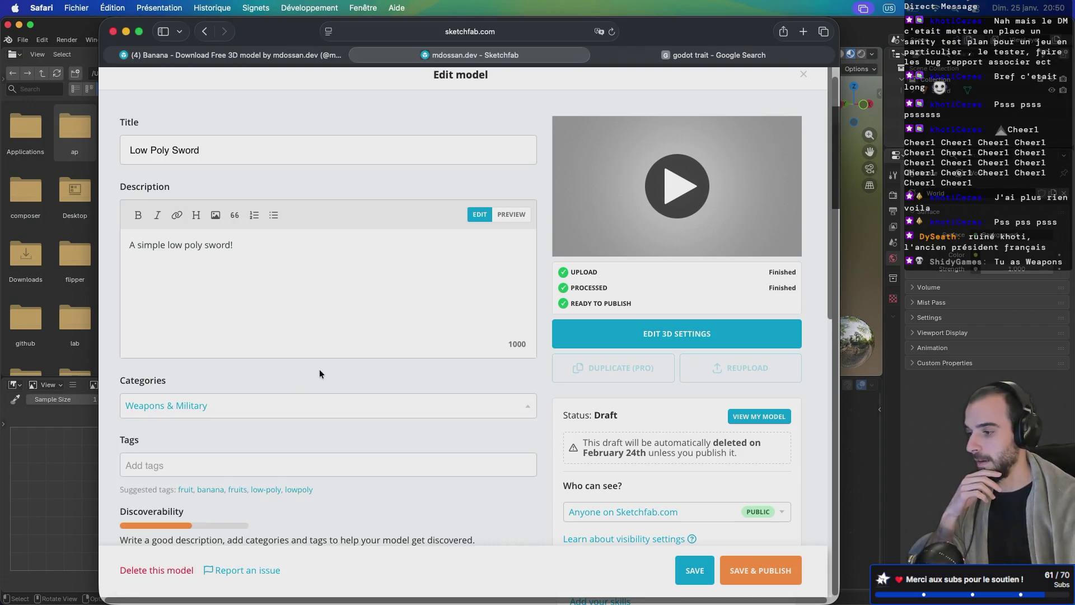
Step: Add the tags lowpoly, low-poly, weapon and sword to the model
click(213, 467)
text(lowpo)
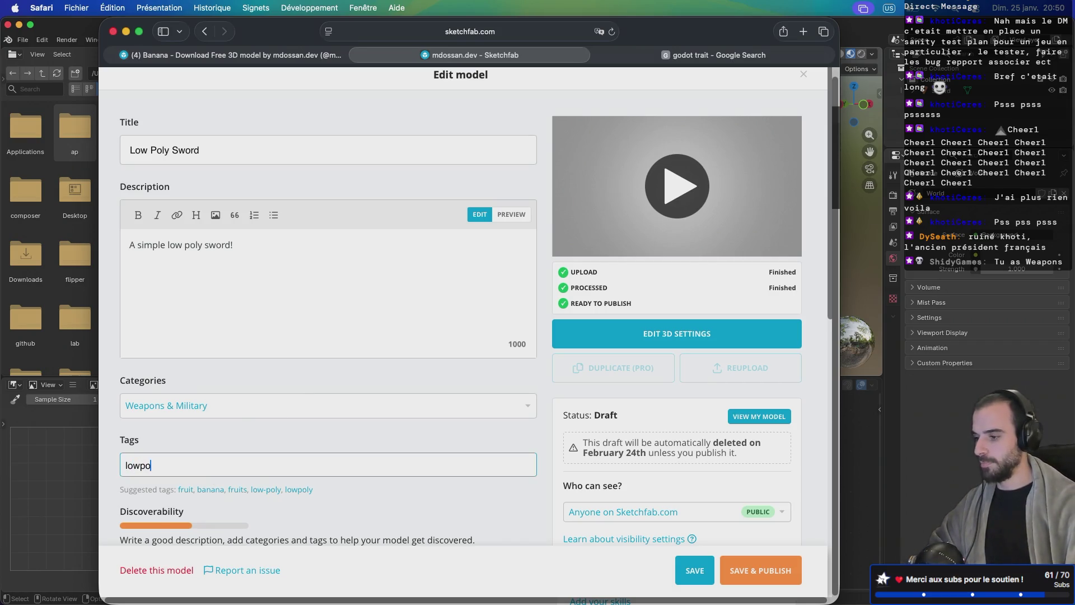
text(ly)
key(Return)
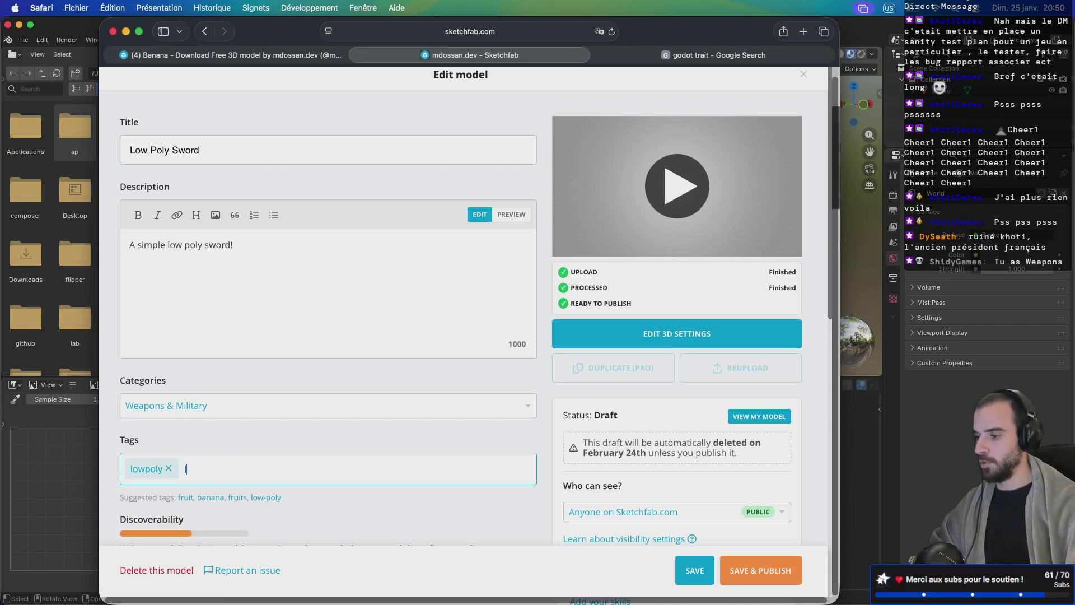
text(oly)
key(Return)
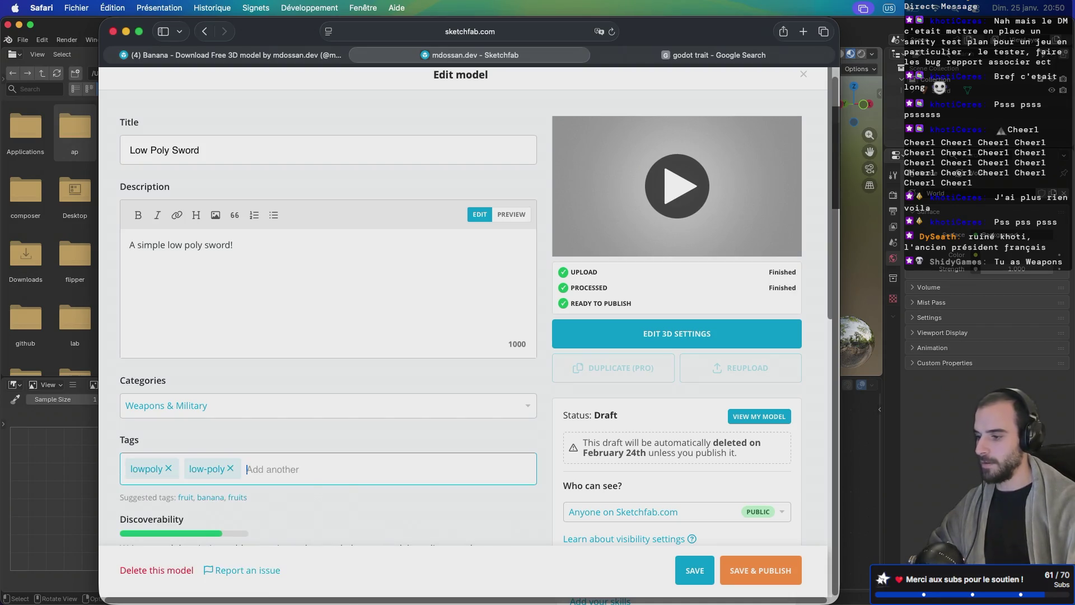
text(weapon)
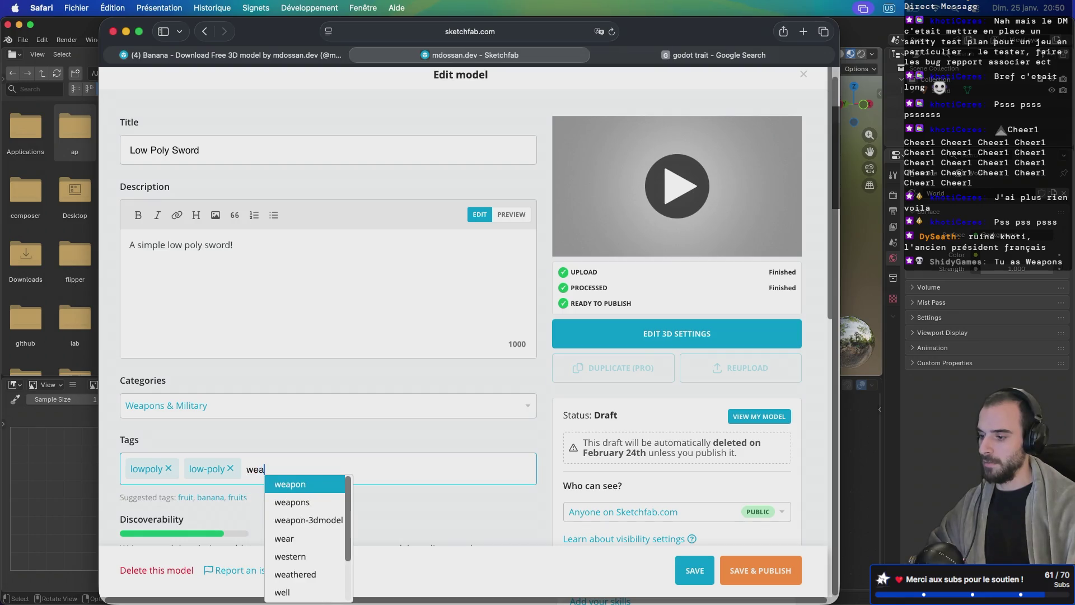
key(Return)
text(w)
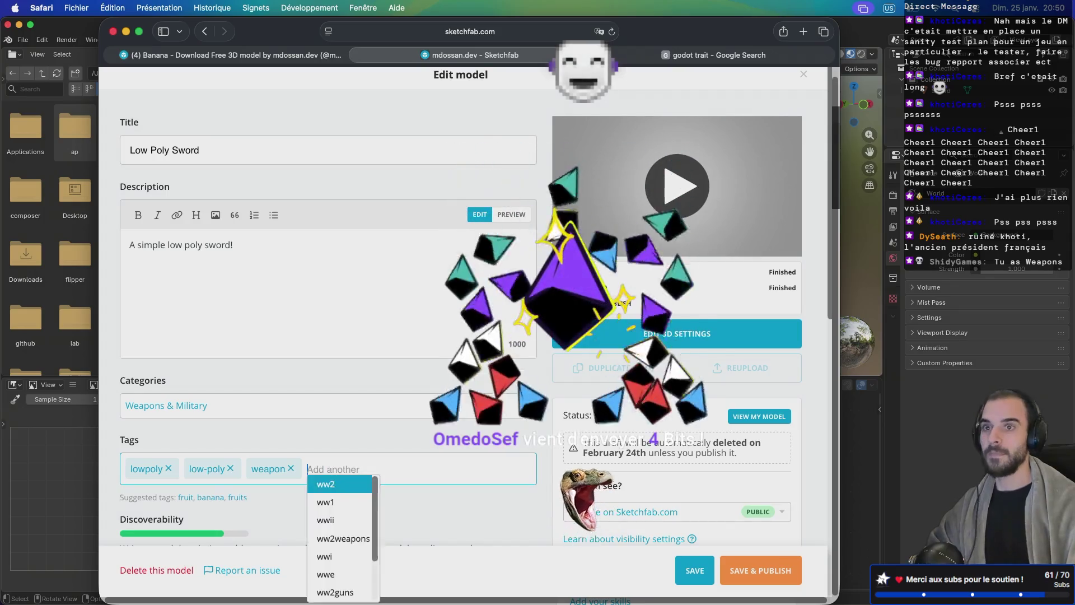
key(BackSpace)
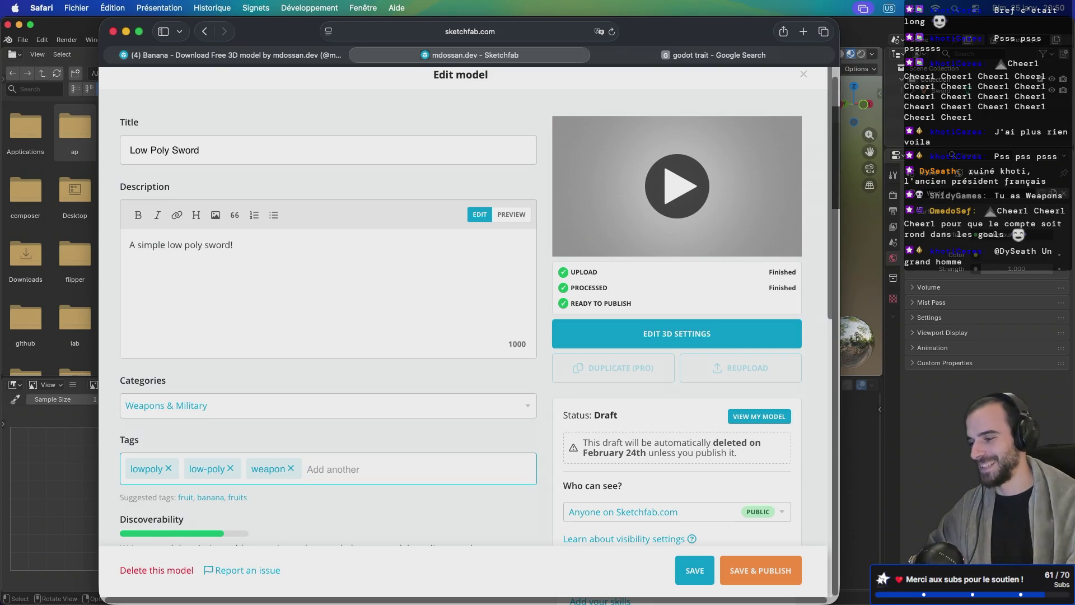
text(e)
key(BackSpace)
text(sword)
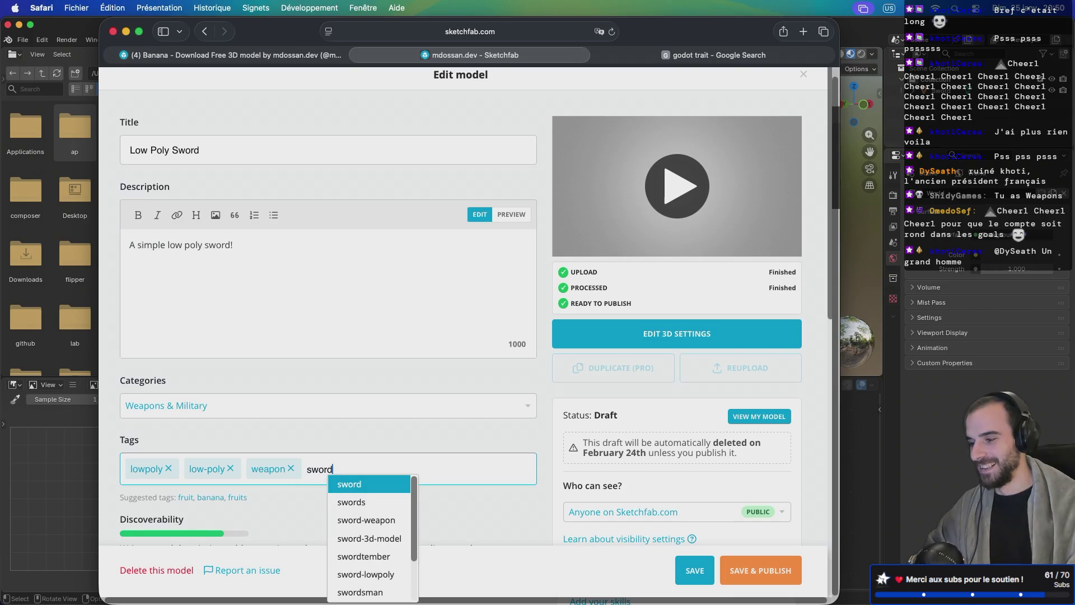
key(Return)
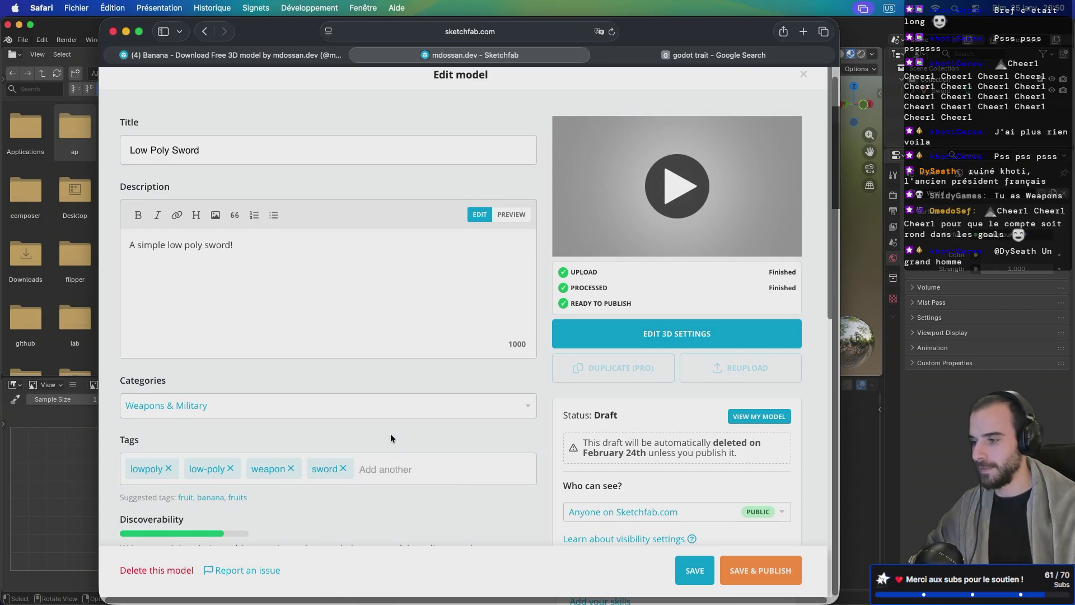
Step: Load the sword's interactive 3D preview and drag in the viewer to rotate it
scroll(391, 436, down, 5)
scroll(398, 442, up, 4)
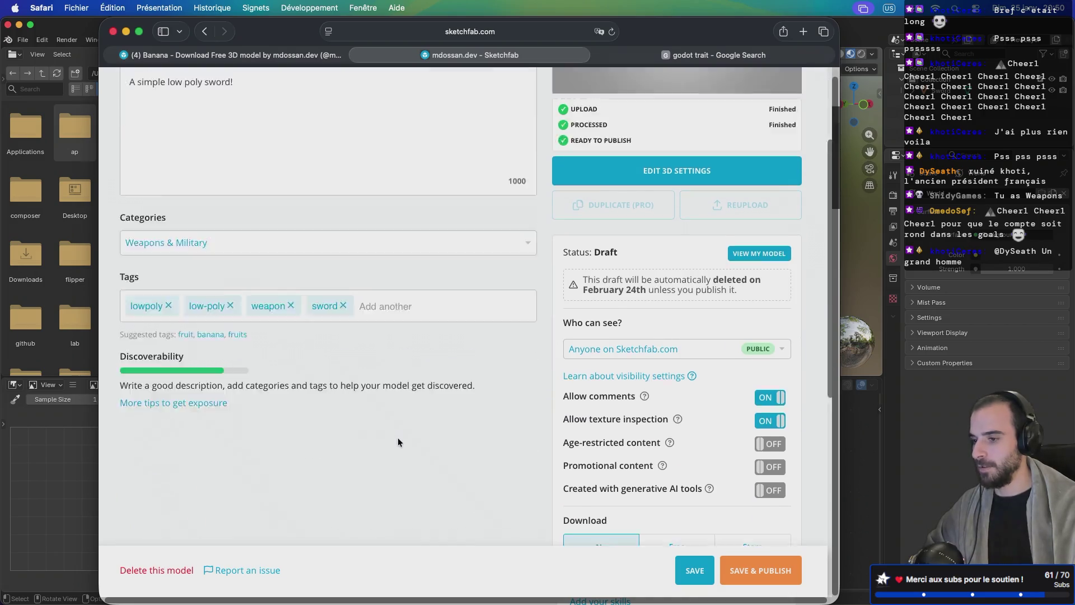
click(677, 160)
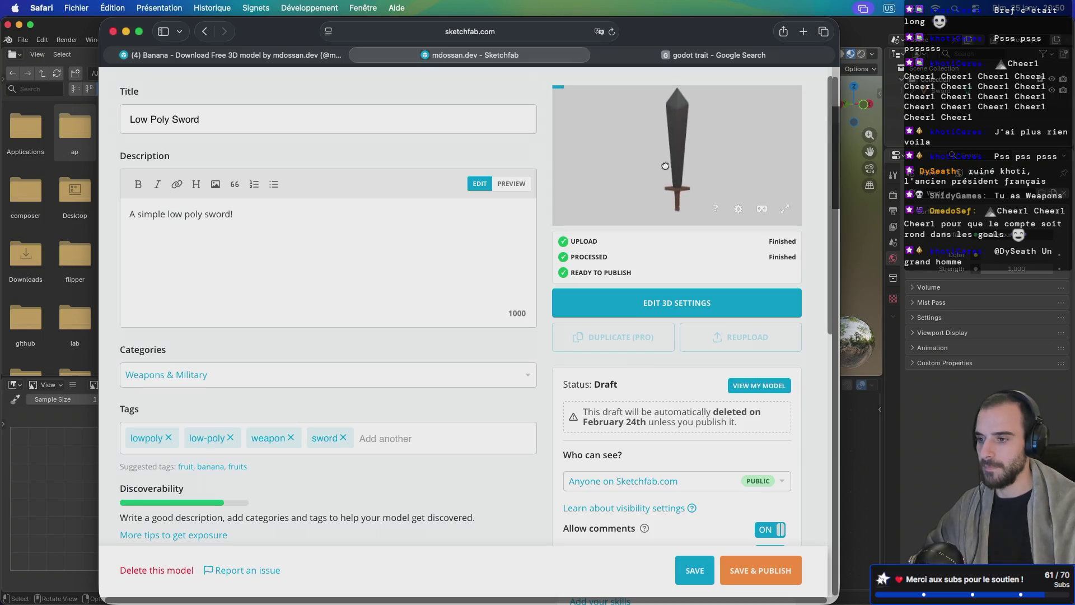
mouse_move(648, 149)
mouse_down()
mouse_move(782, 149)
mouse_move(713, 153)
mouse_move(686, 191)
mouse_move(748, 178)
mouse_move(734, 137)
mouse_move(693, 145)
mouse_up()
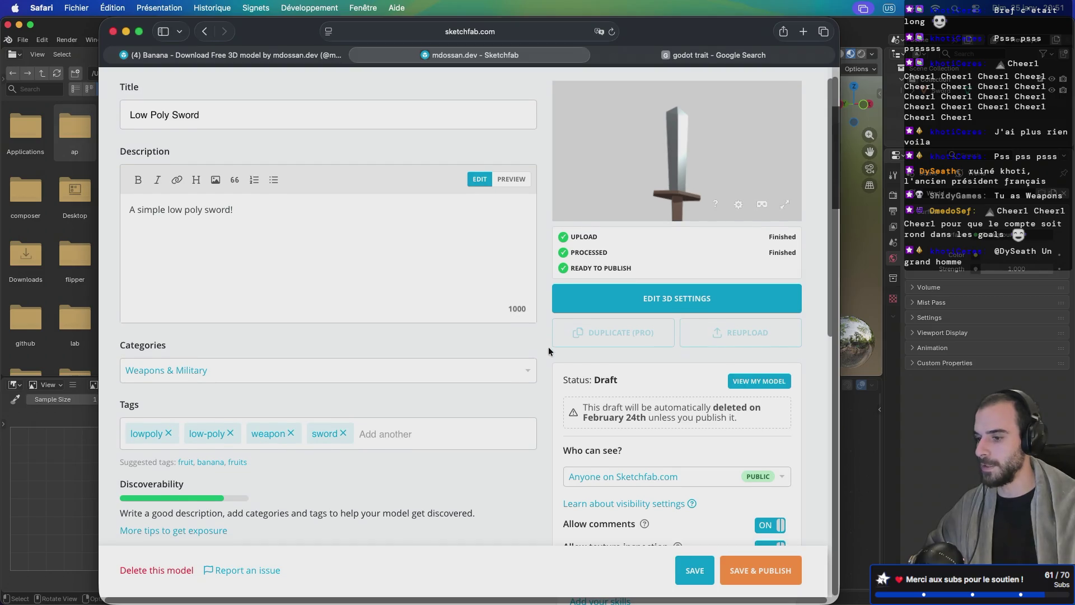
Step: Set the Download option to Free under the CC Attribution licence
scroll(548, 347, down, 3)
scroll(549, 356, down, 5)
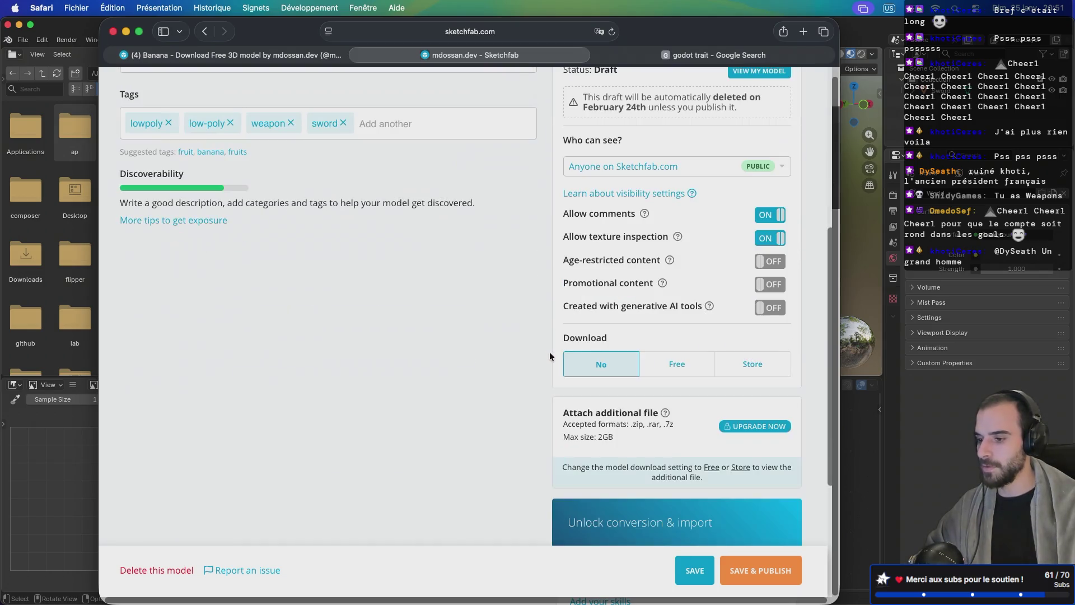
click(646, 372)
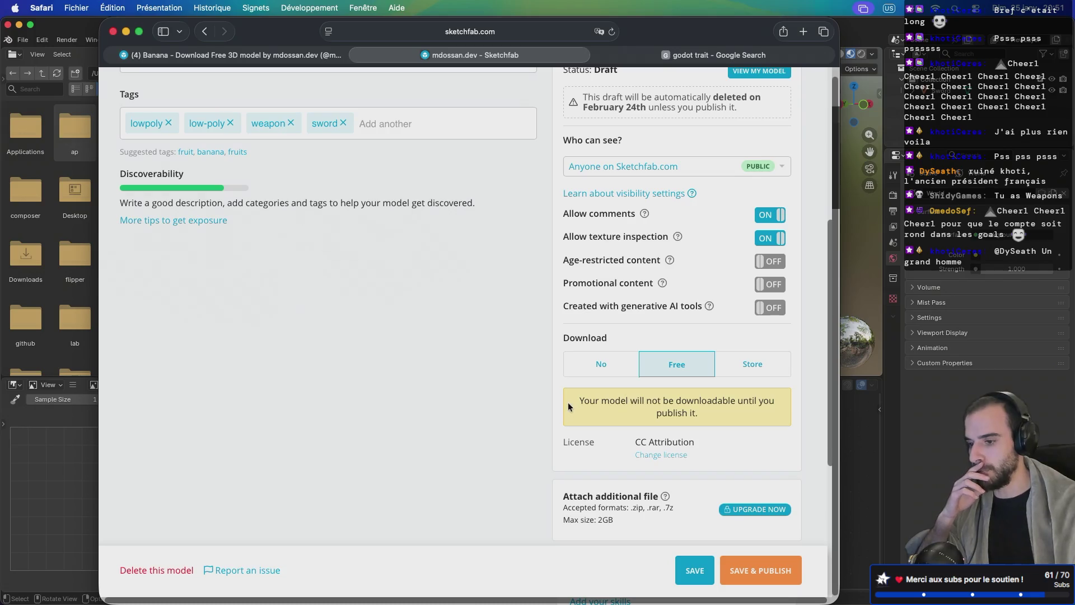
scroll(559, 406, up, 3)
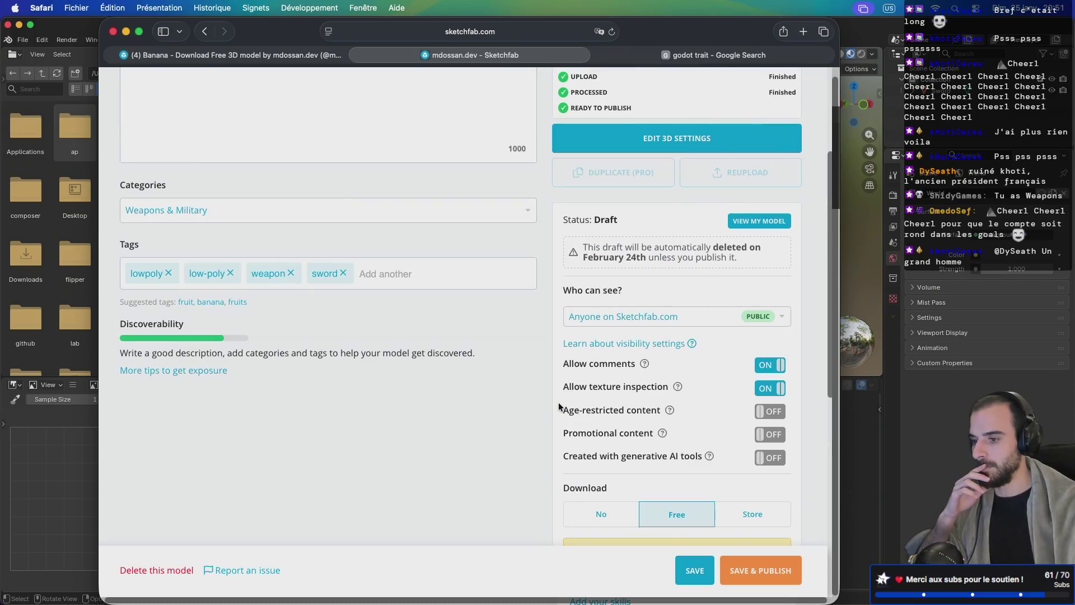
scroll(539, 416, up, 4)
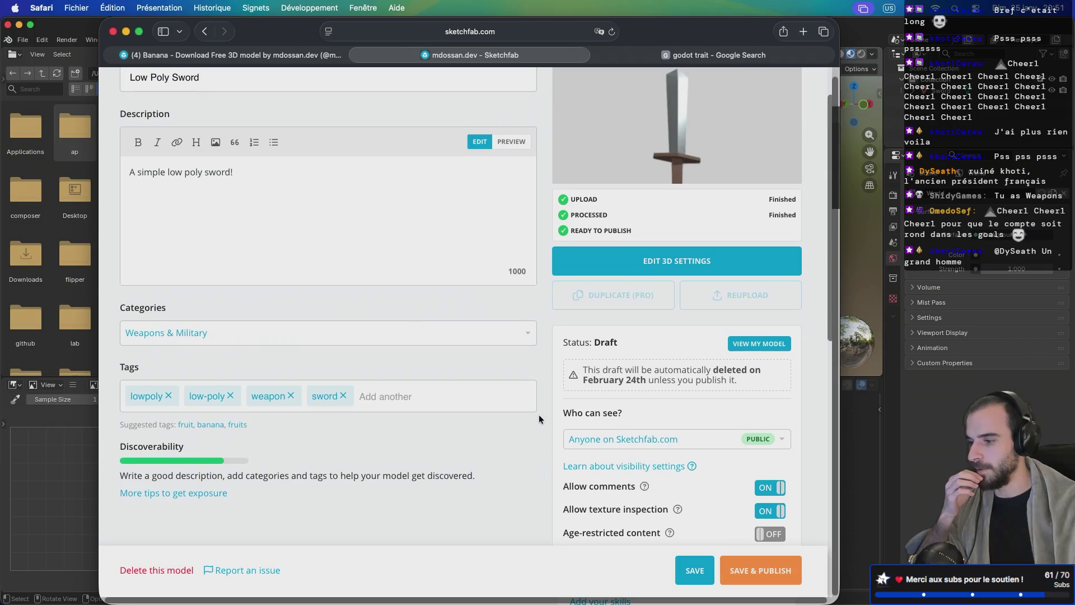
scroll(542, 417, down, 10)
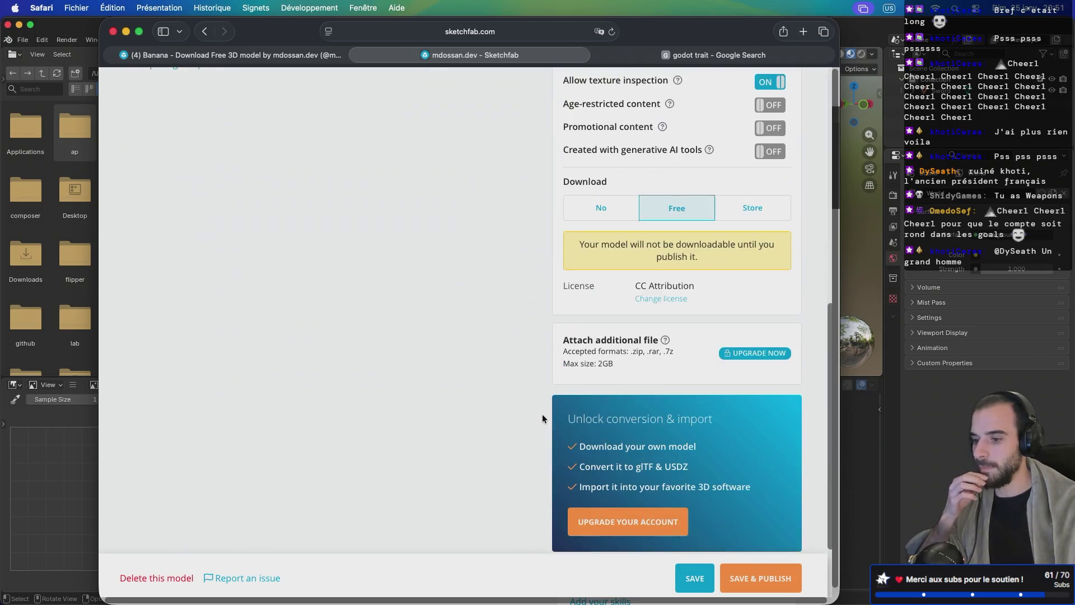
Step: Save and publish Low Poly Sword, then return to the top of the page
click(746, 575)
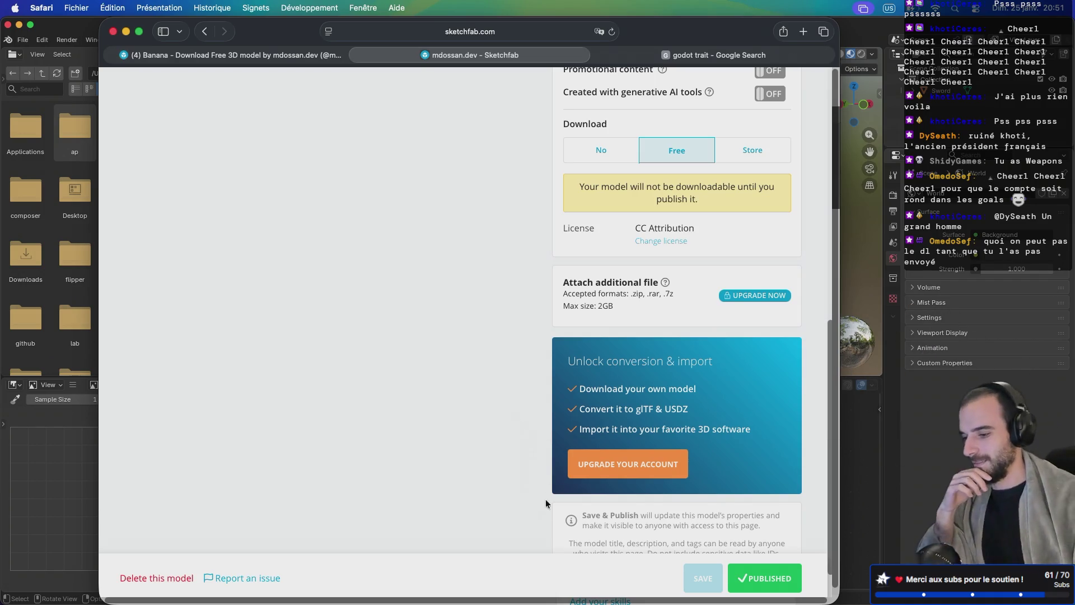
scroll(541, 454, up, 15)
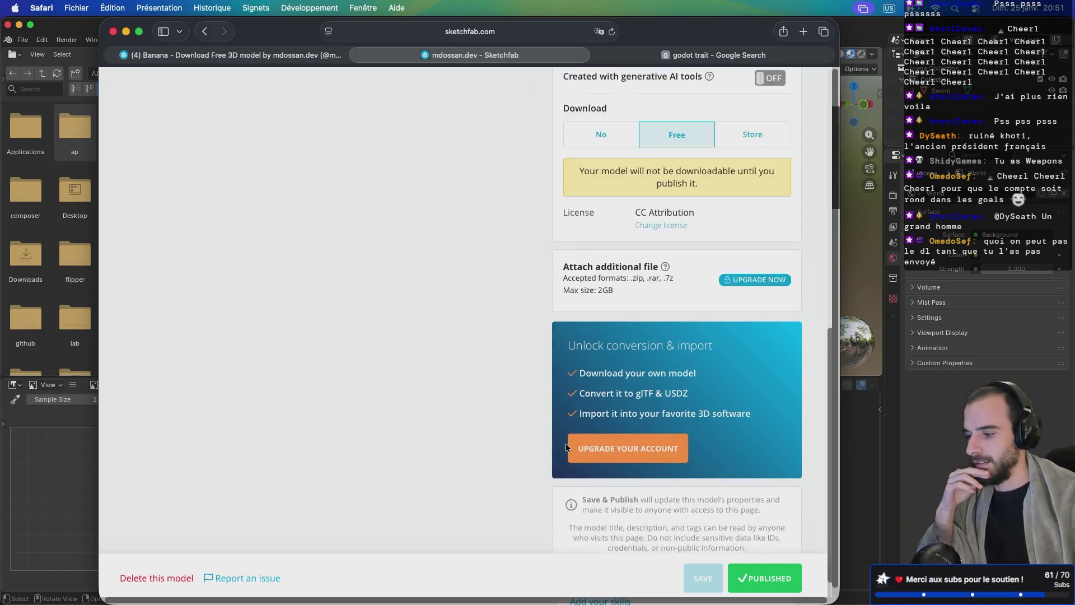